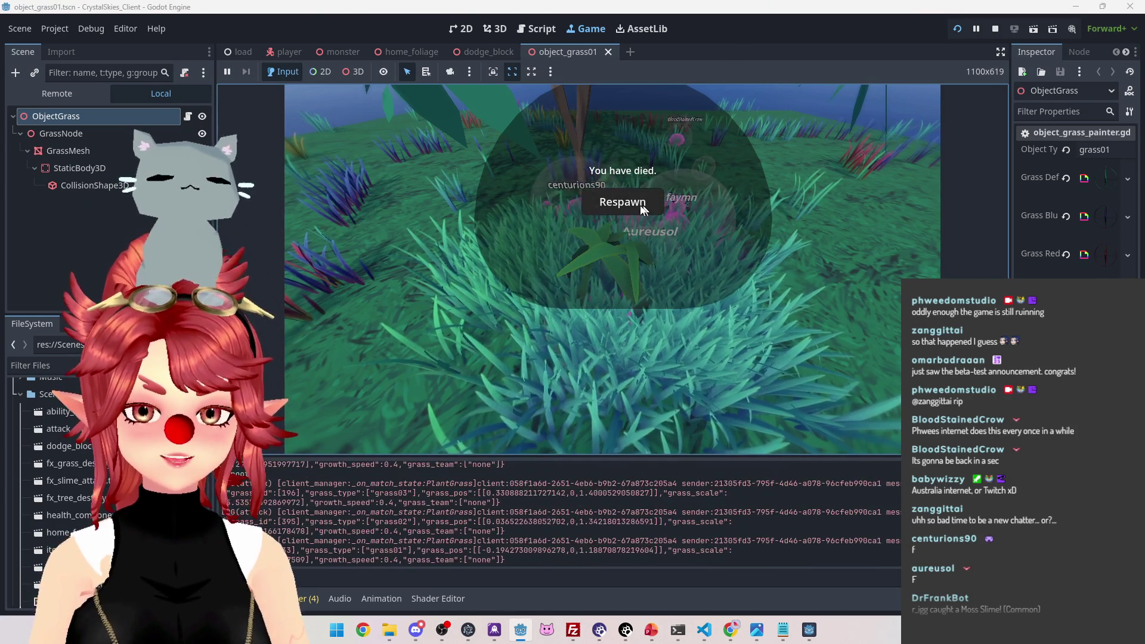
- Respawn the dead player from the 'You have died' dialog and continue playing
click(624, 202)
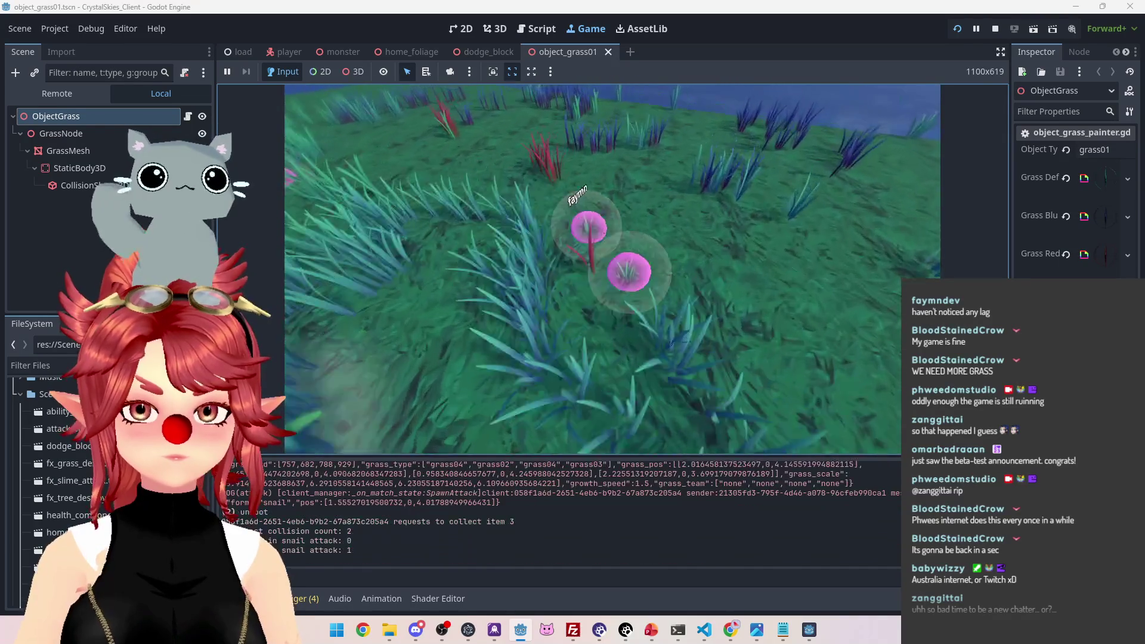
- Bring up the in-game Host Settings menu with Esc
key(Escape)
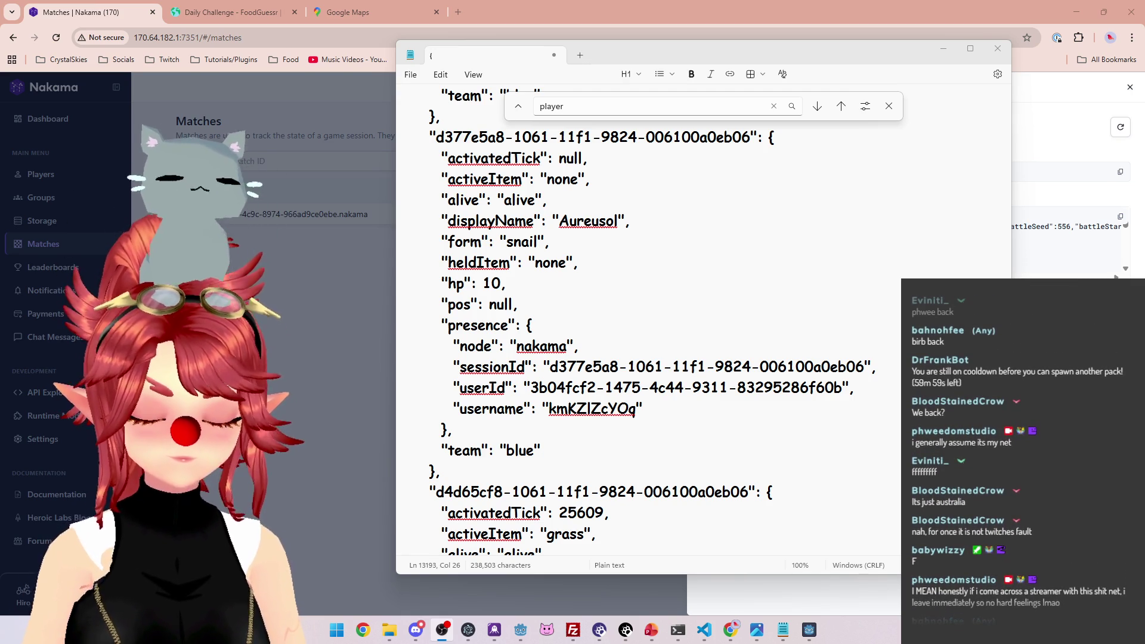
- Inspect the first player's form value 'slime' and heldItem line in the match JSON
click(689, 309)
scroll(656, 293, up, 3)
scroll(656, 293, up, 2)
scroll(656, 292, down, 8)
scroll(655, 292, up, 3)
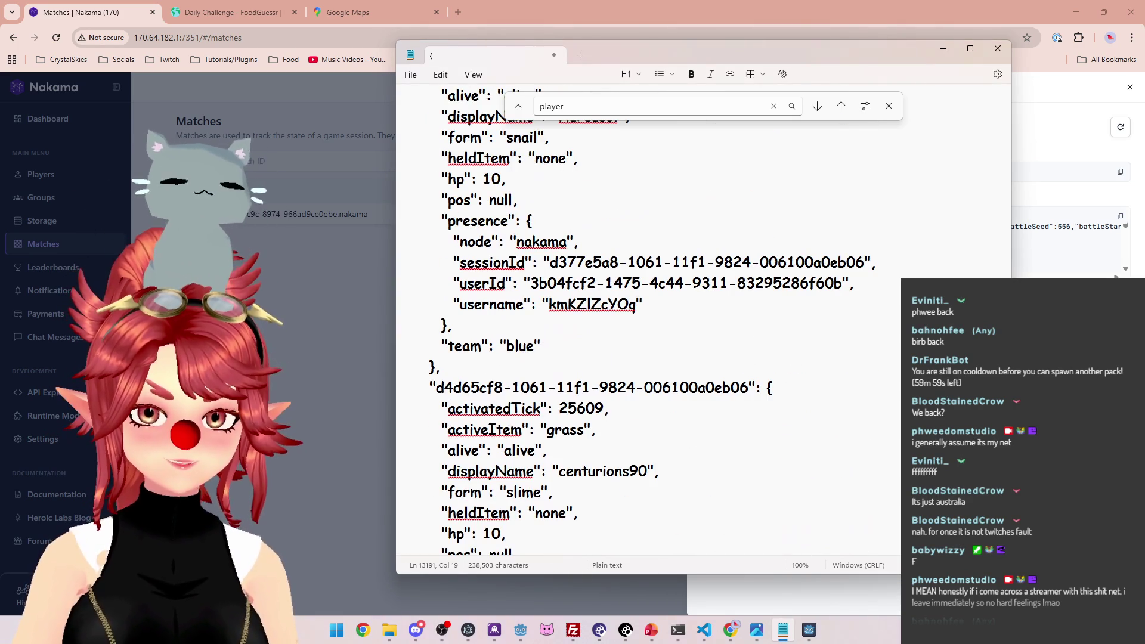
scroll(656, 292, up, 4)
scroll(656, 292, up, 5)
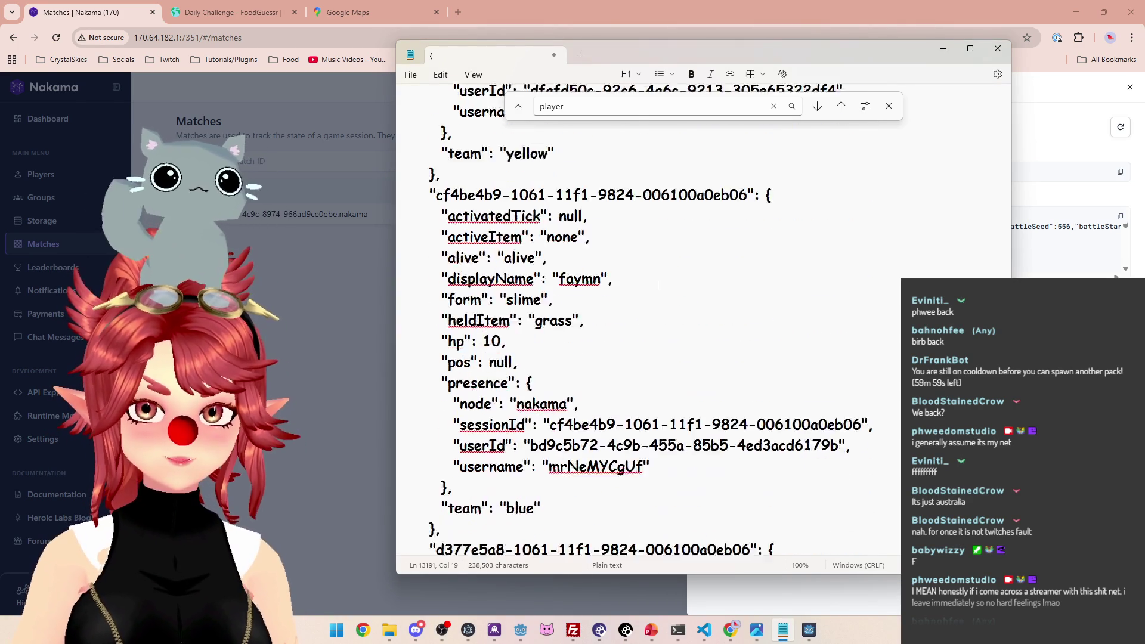
scroll(656, 293, up, 2)
scroll(656, 293, up, 5)
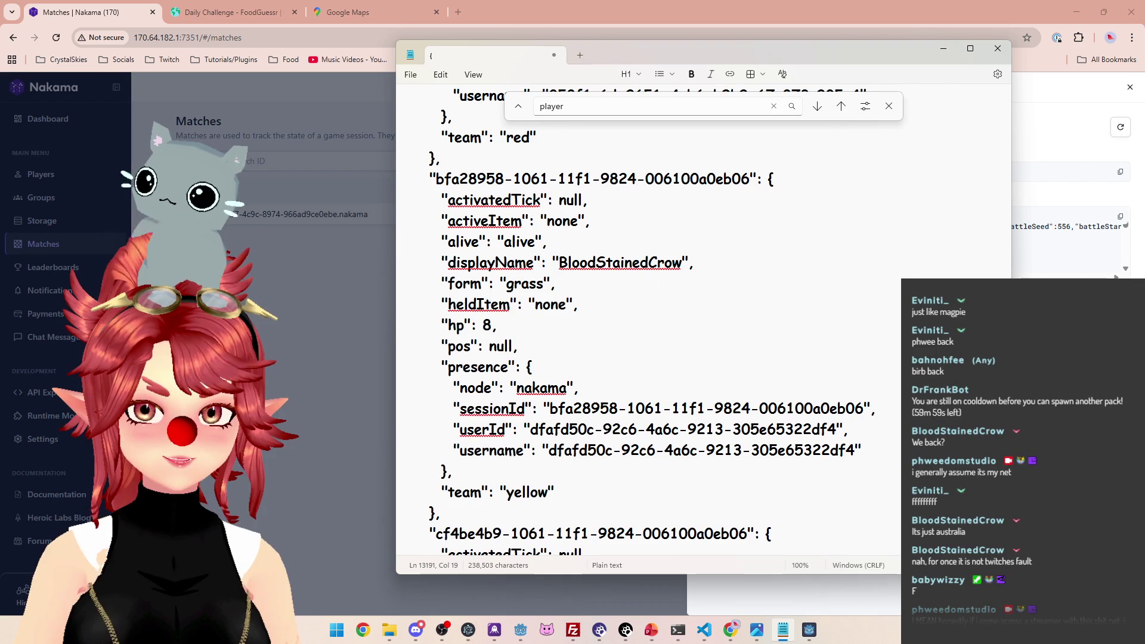
scroll(655, 293, up, 4)
scroll(655, 293, up, 4)
scroll(656, 293, up, 2)
drag(442, 304, 555, 304)
click(555, 304)
double_click(512, 305)
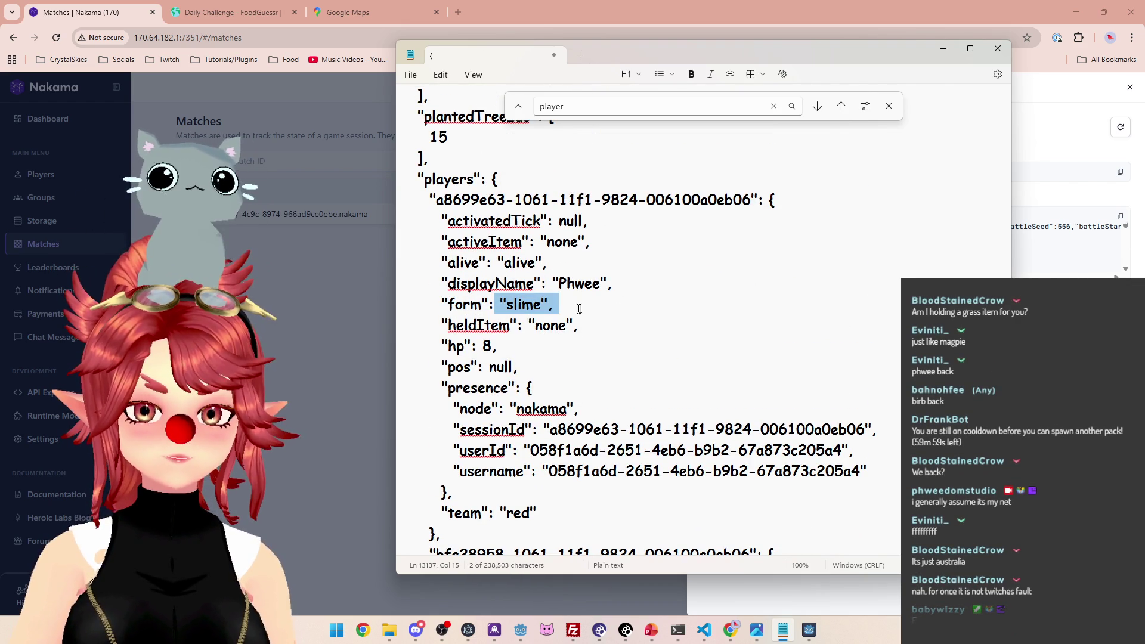
drag(441, 325, 583, 325)
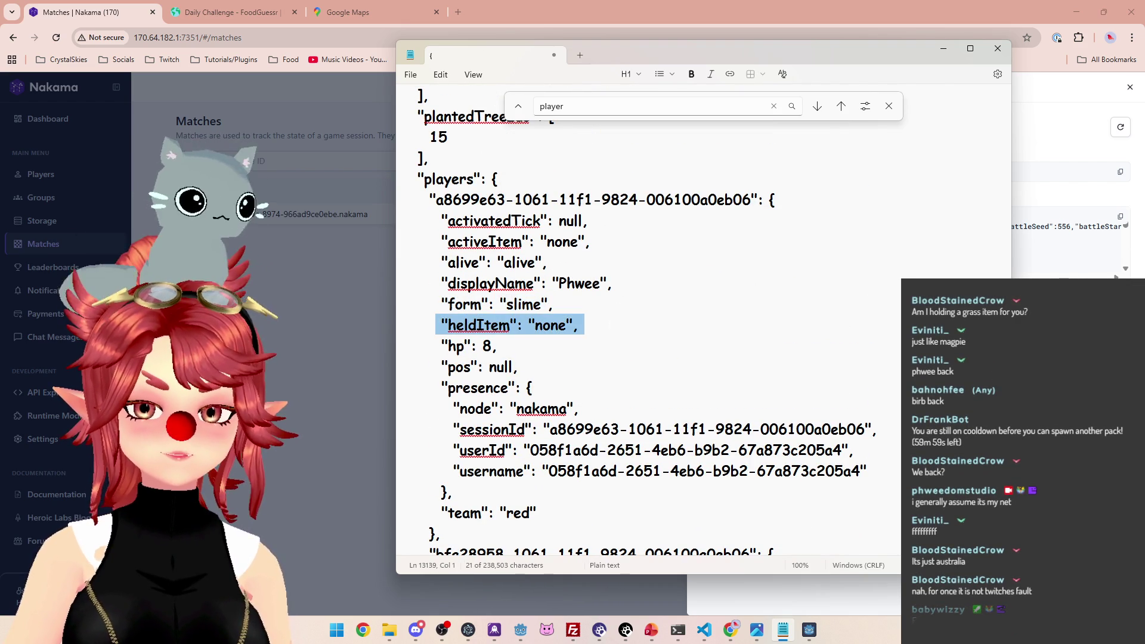
scroll(582, 313, down, 4)
scroll(582, 268, down, 4)
scroll(589, 224, down, 3)
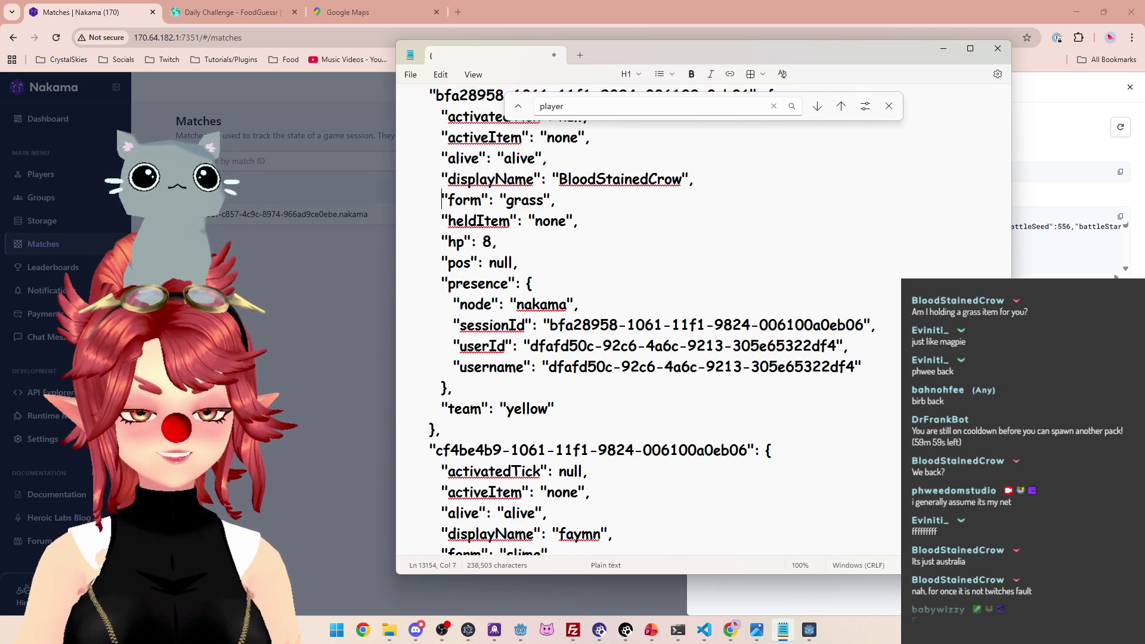
- Inspect BloodStainedCrow's form 'grass' and heldItem 'none', then return to the Godot game
drag(447, 199, 557, 199)
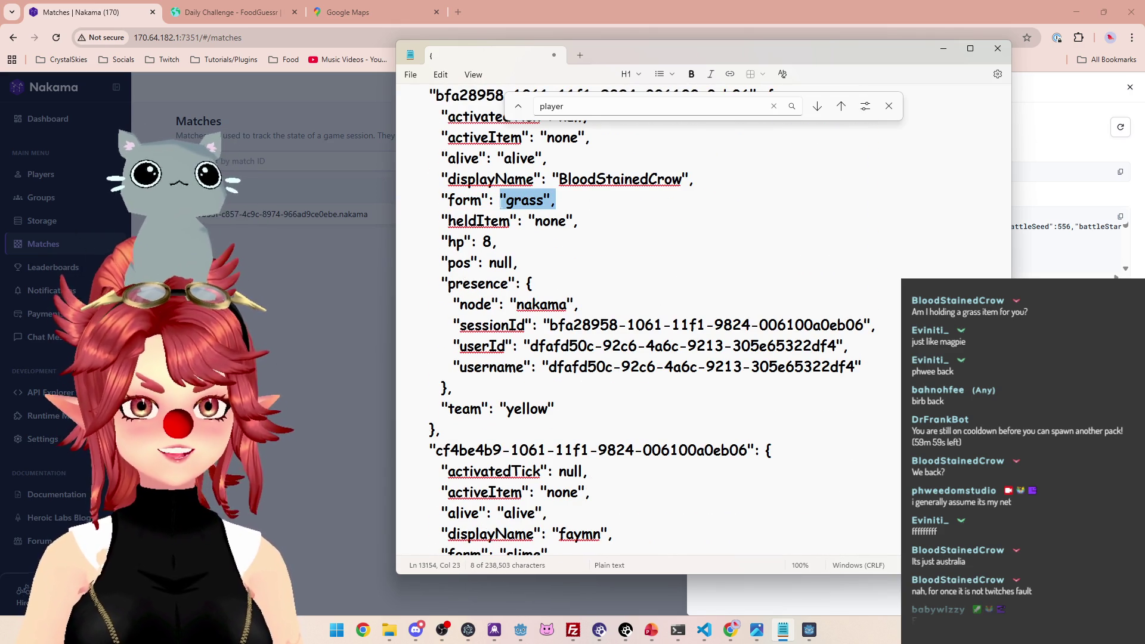
drag(833, 59, 865, 58)
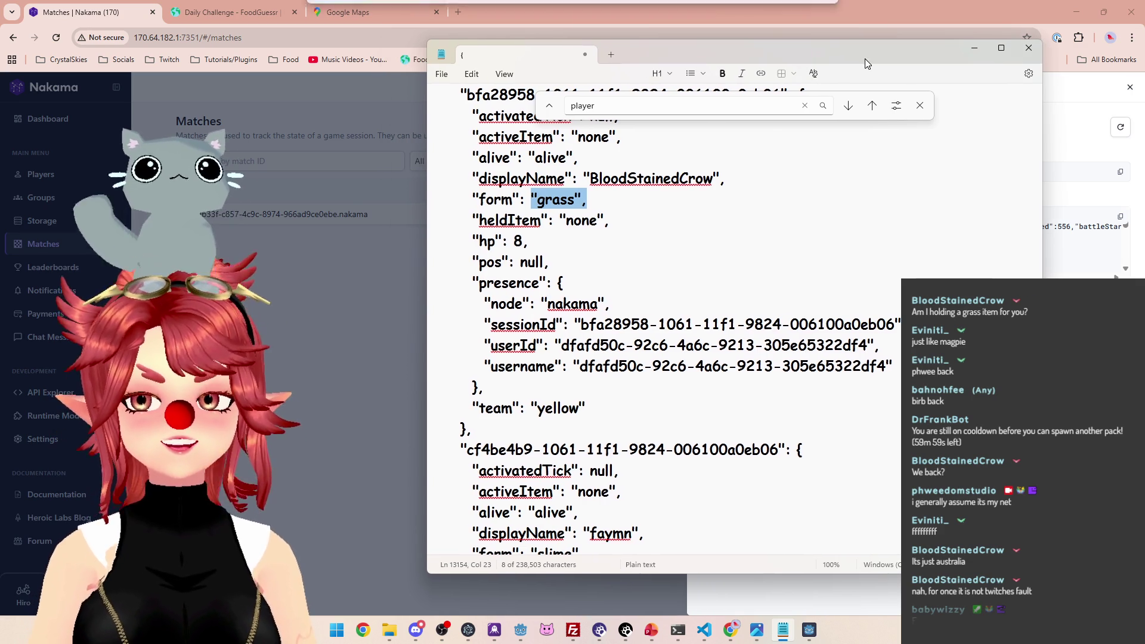
double_click(582, 220)
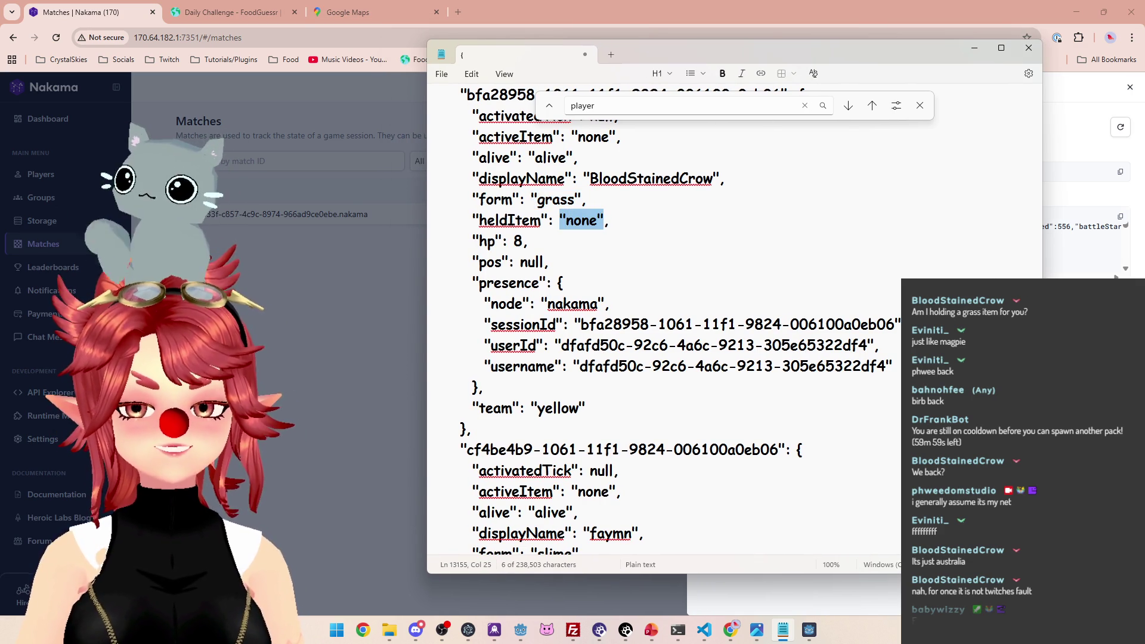
double_click(553, 199)
mouse_move(558, 221)
mouse_down()
mouse_move(595, 221)
mouse_move(477, 199)
mouse_up()
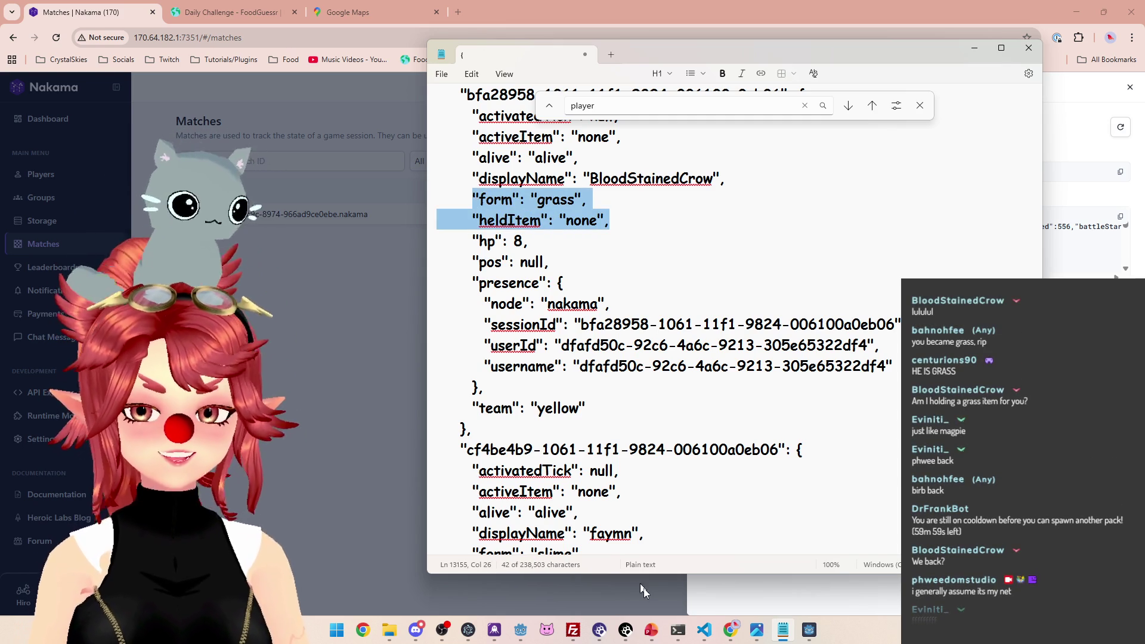
click(519, 629)
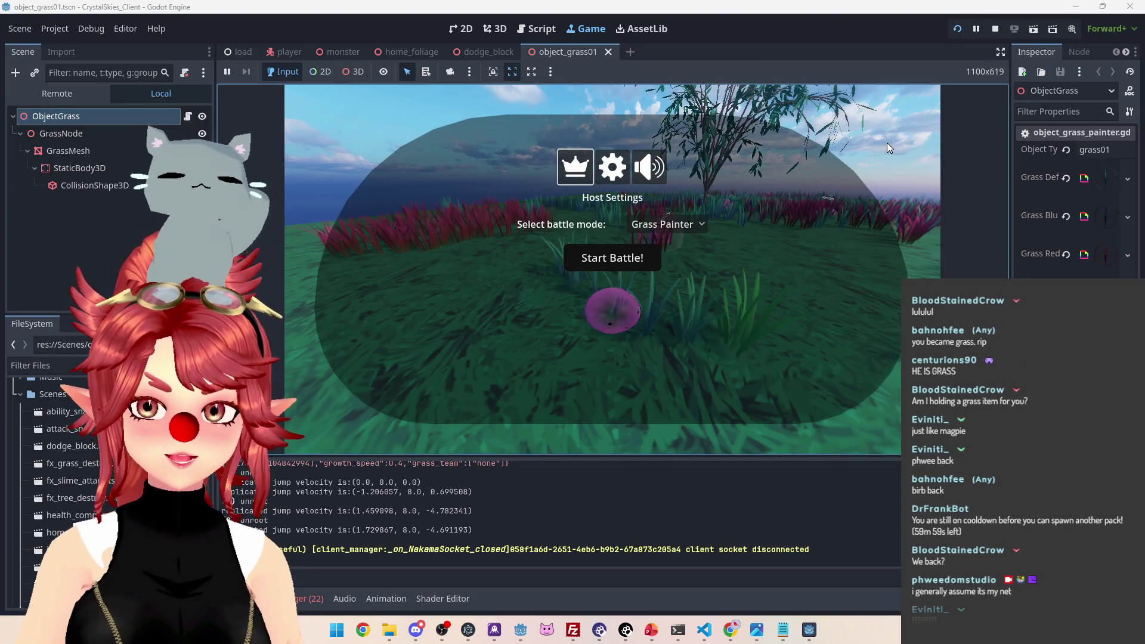
- Close Host Settings to keep playing, reopen it, and switch to the lobby handler code
key(Escape)
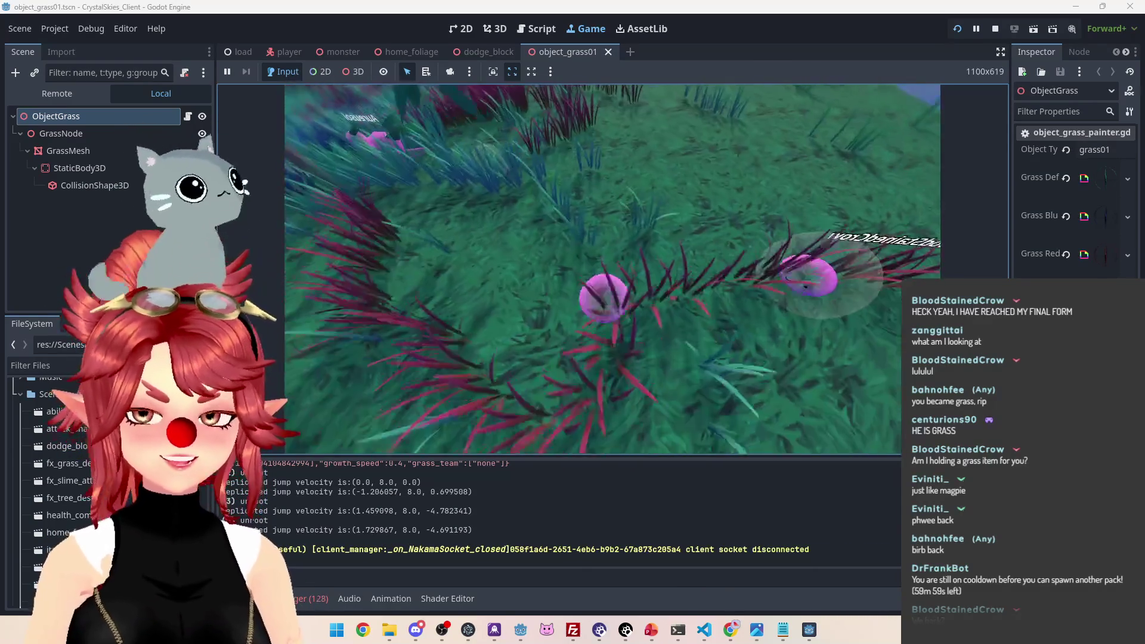
key(Escape)
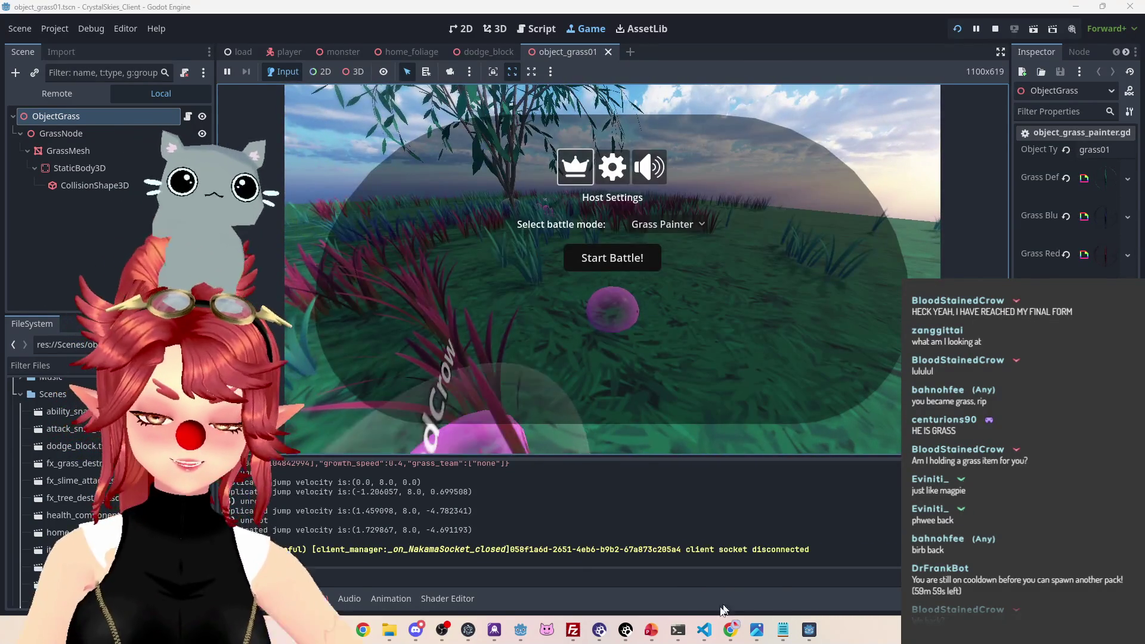
click(704, 630)
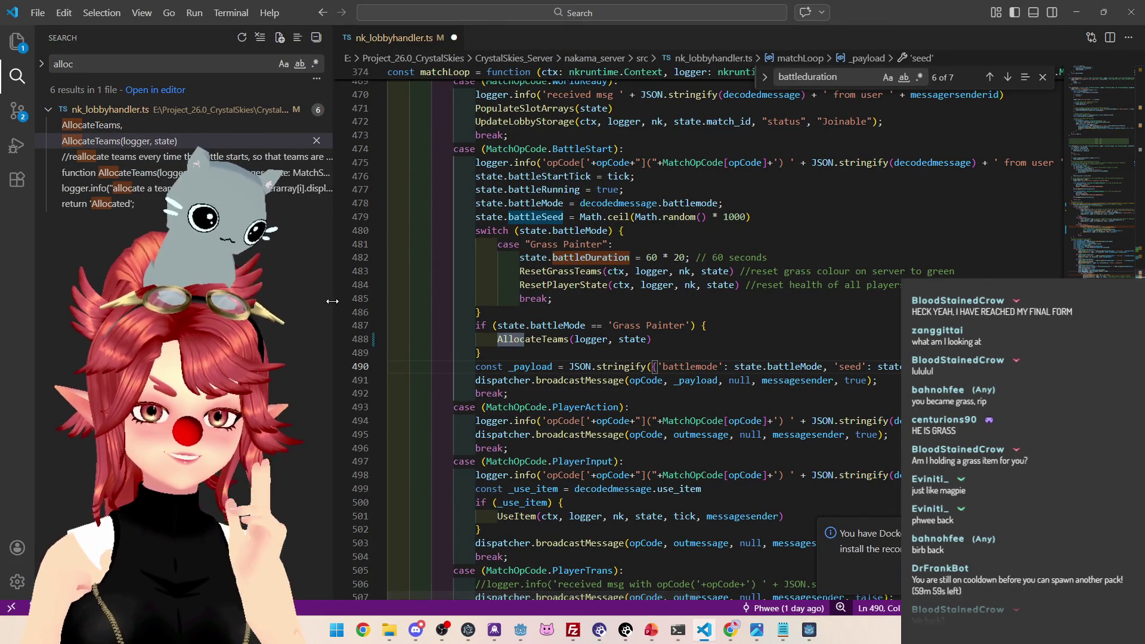
- Give the code more horizontal room, then bring the Godot editor back to the front
drag(331, 301, 232, 301)
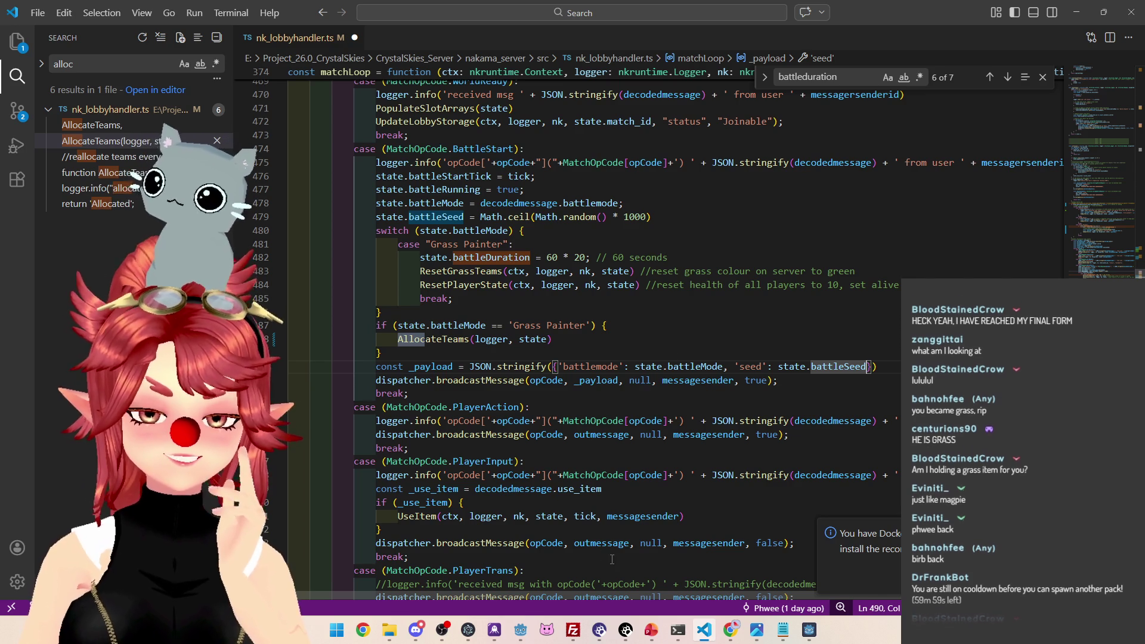
click(522, 632)
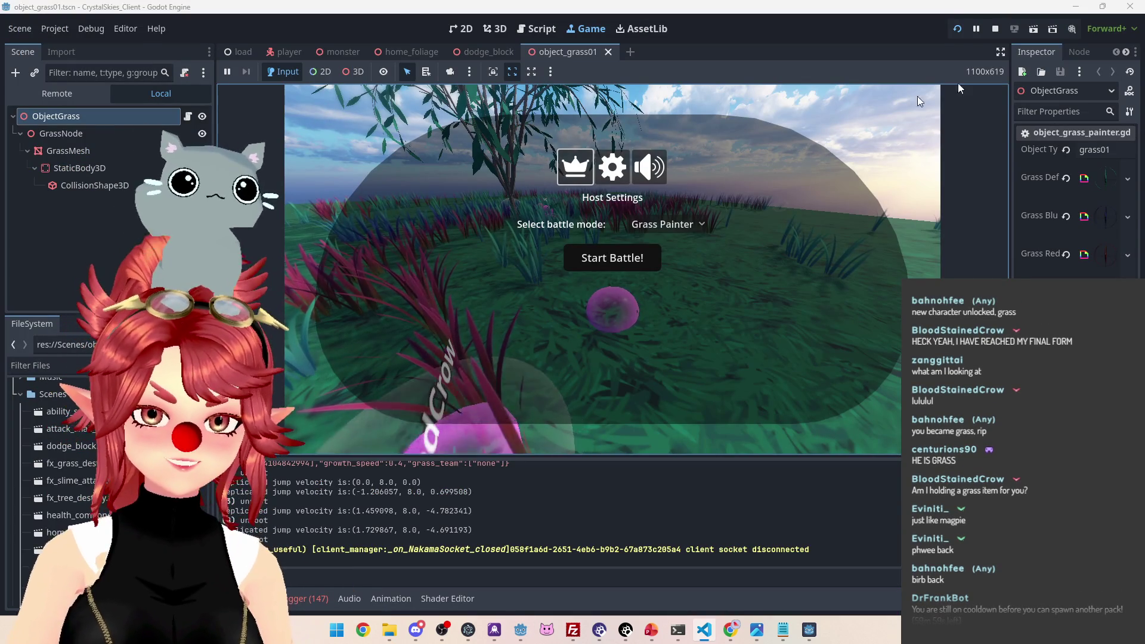
- Stop the running game, glance at the to-do slide deck, and return to the lobby handler code
click(994, 29)
click(680, 230)
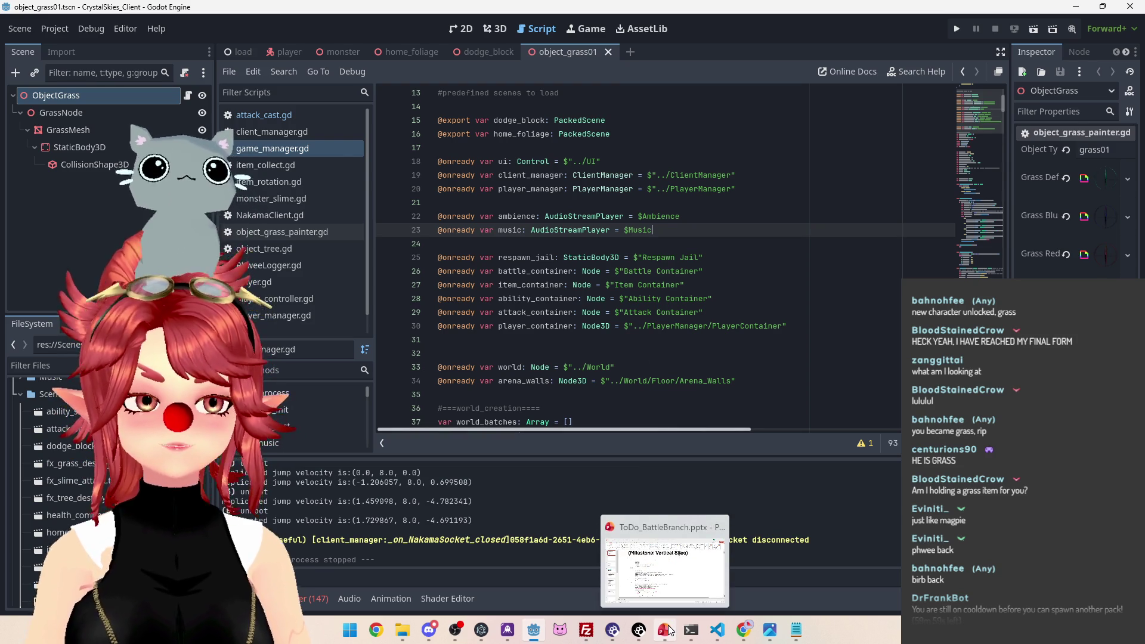
click(667, 629)
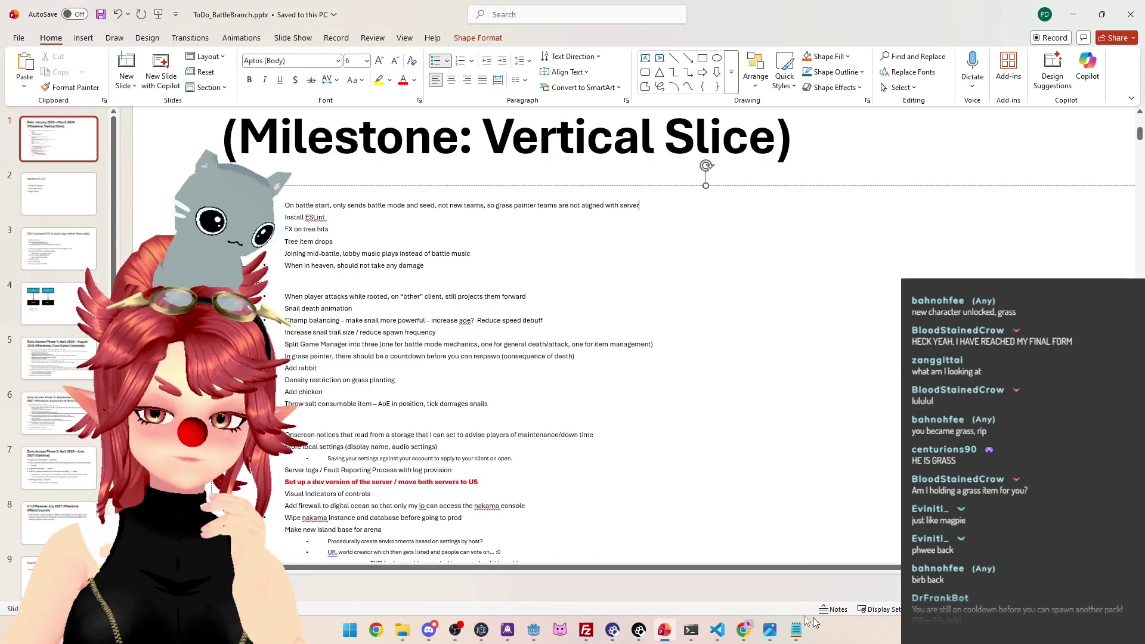
click(716, 632)
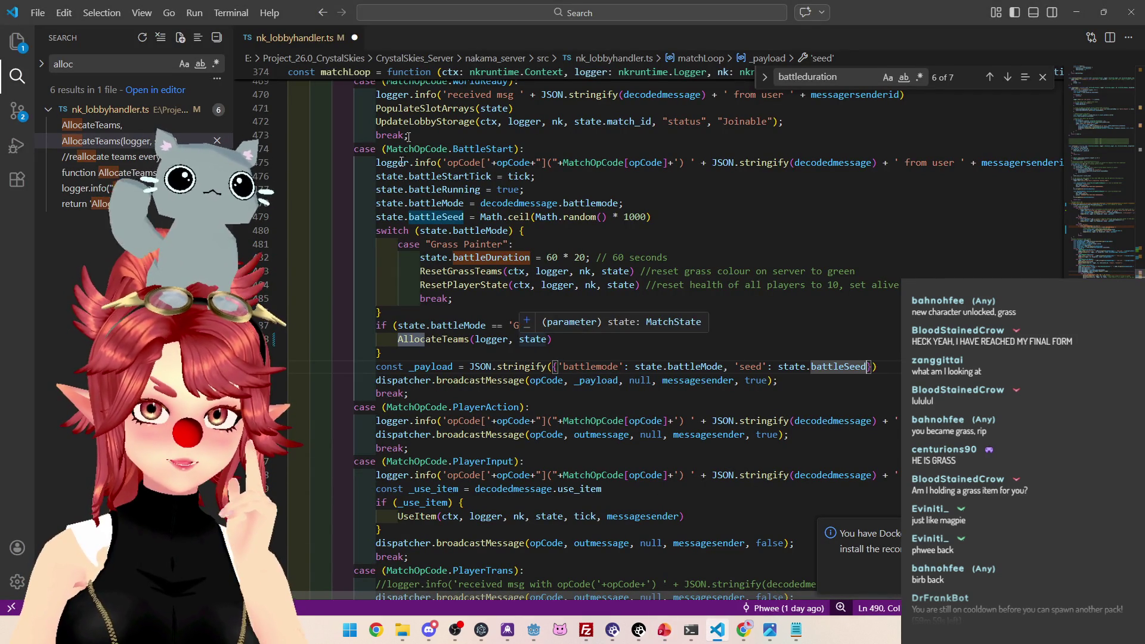
- Search the project for 'form' with a wider results panel and jump to the form-assignment match
click(589, 188)
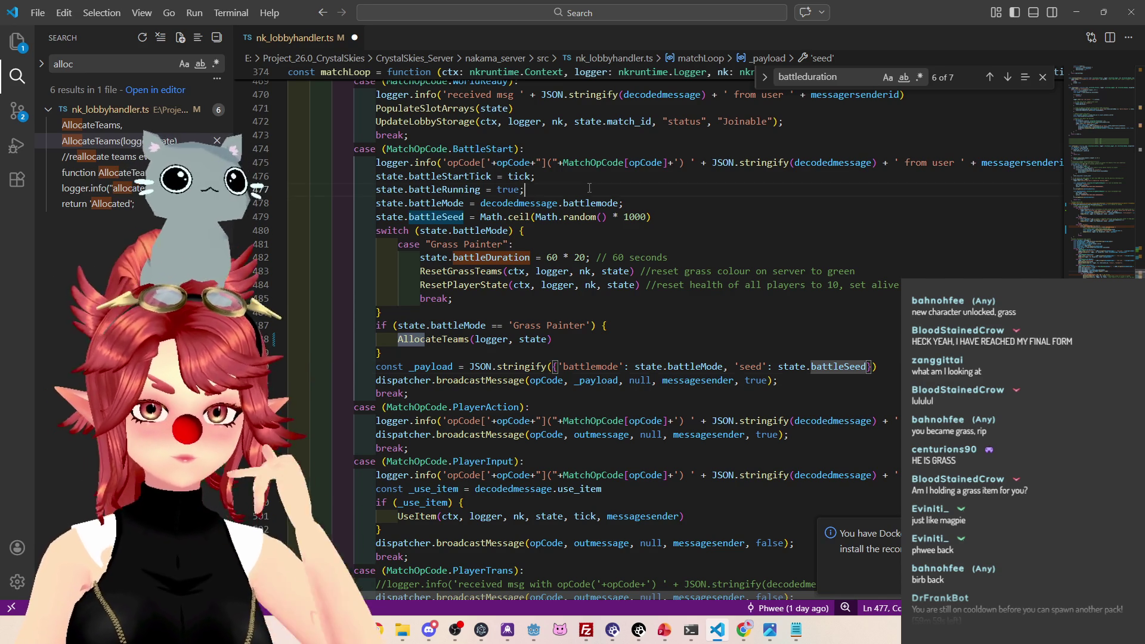
key(ctrl+shift+f)
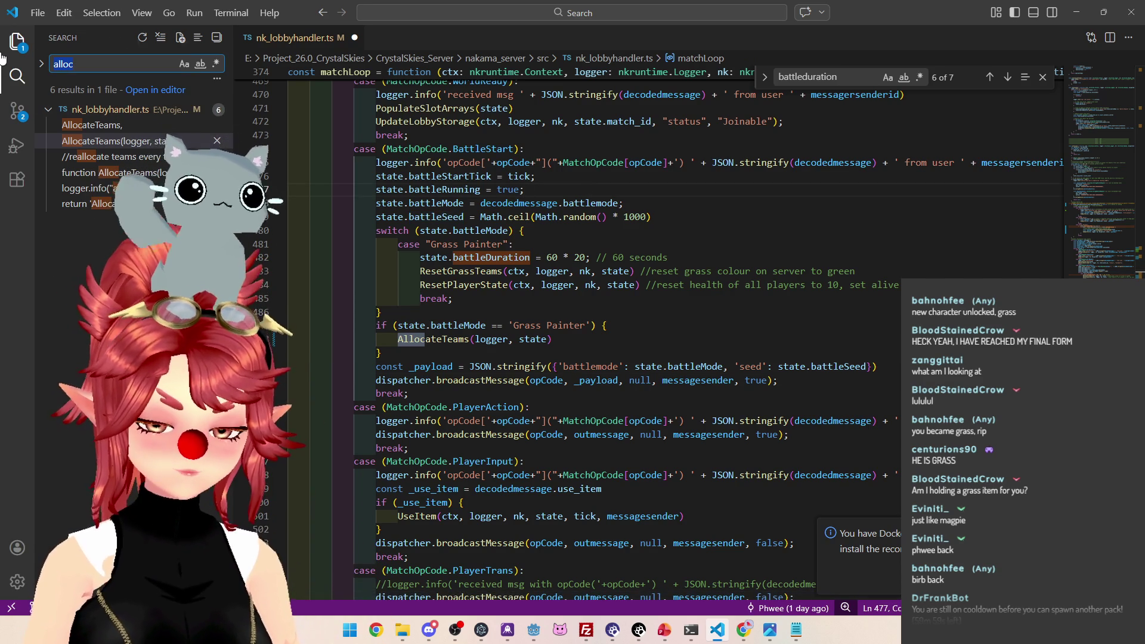
text(form)
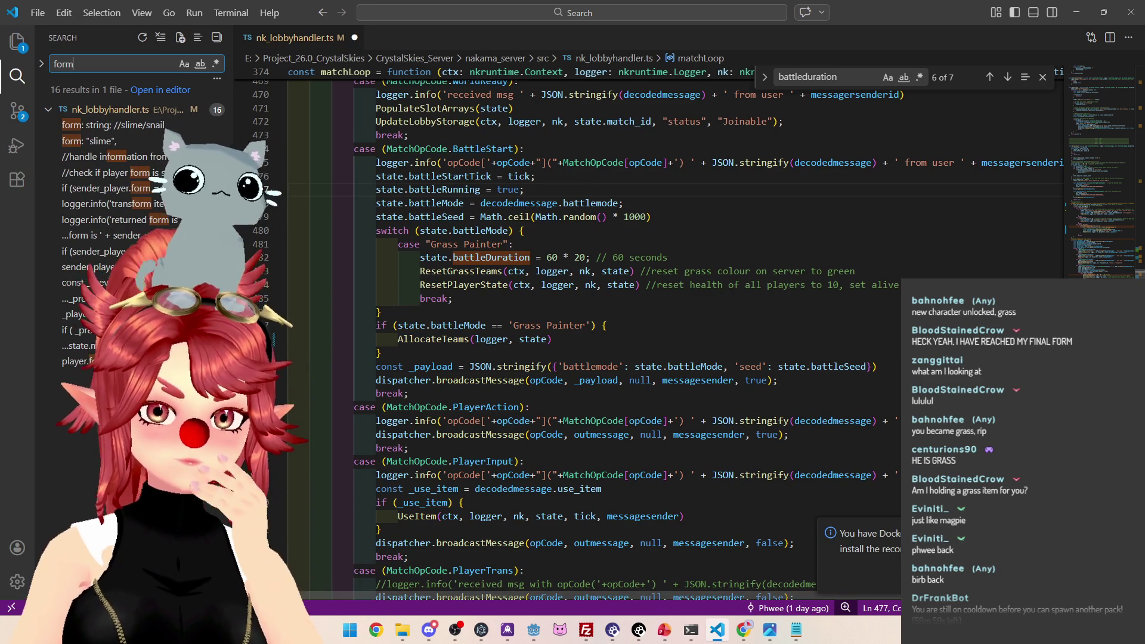
drag(237, 358, 528, 358)
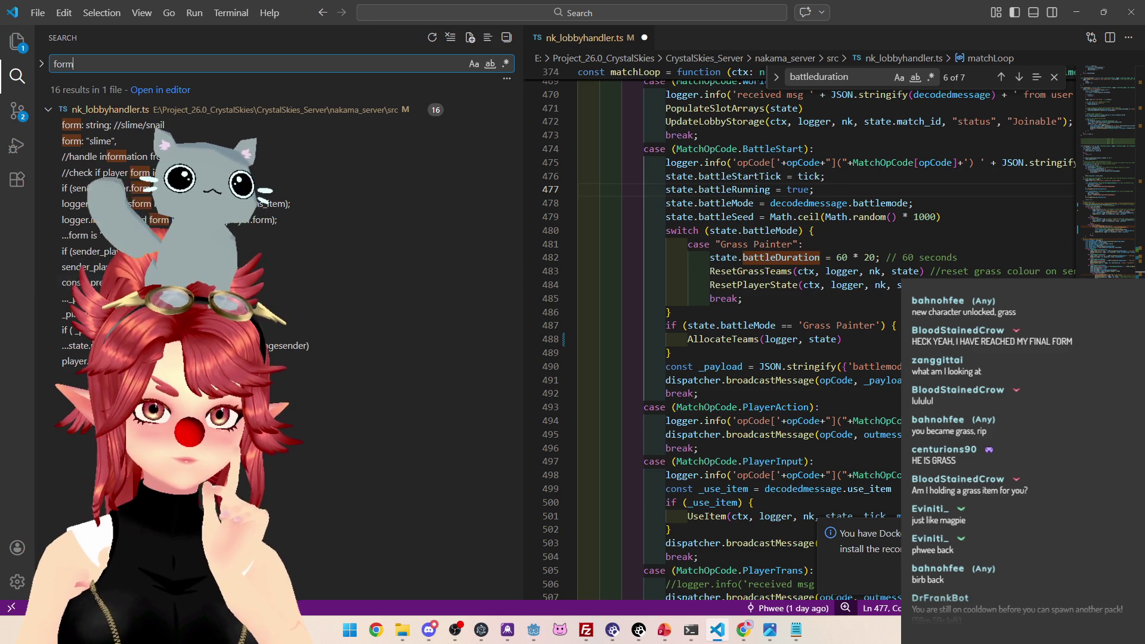
click(85, 267)
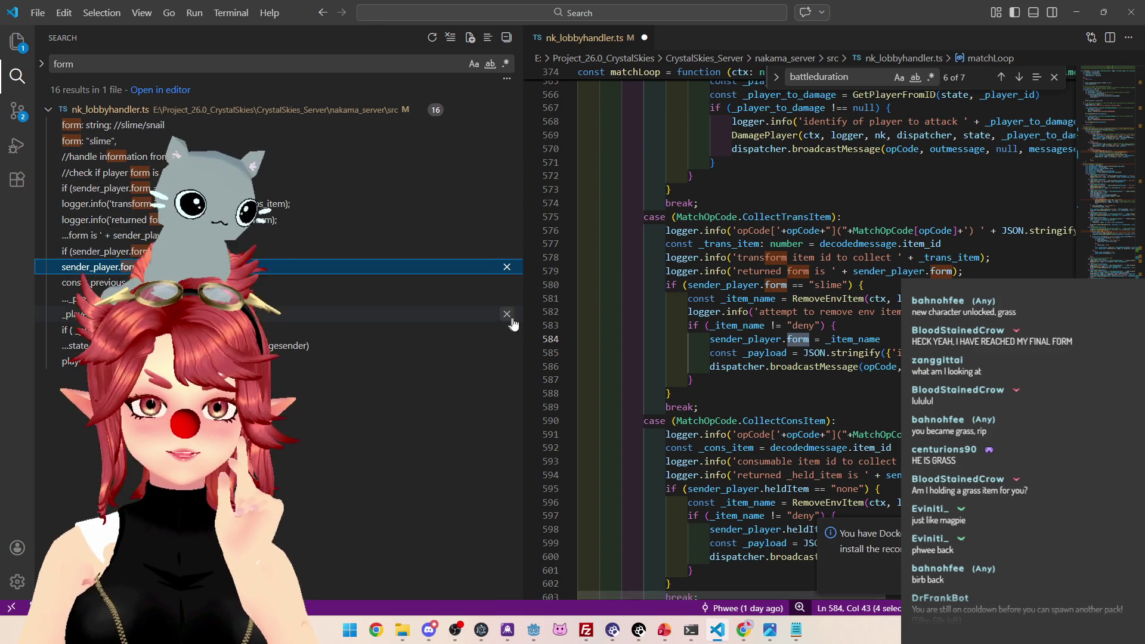
- Narrow the search panel and highlight the line setting the player's form to the item name
drag(525, 319, 310, 300)
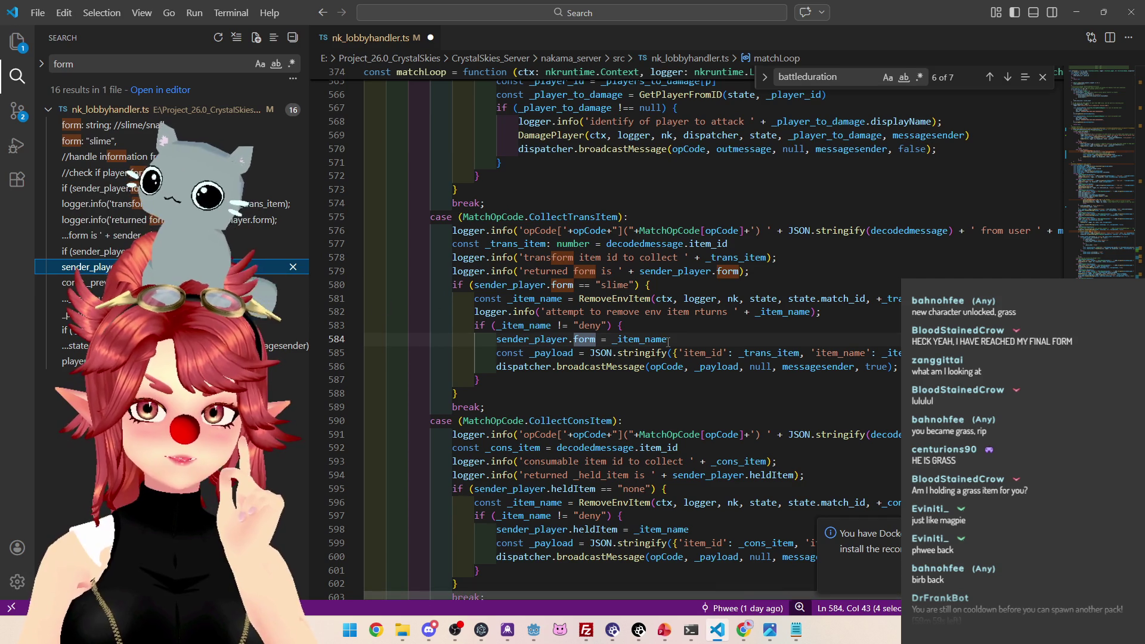
drag(669, 339, 495, 339)
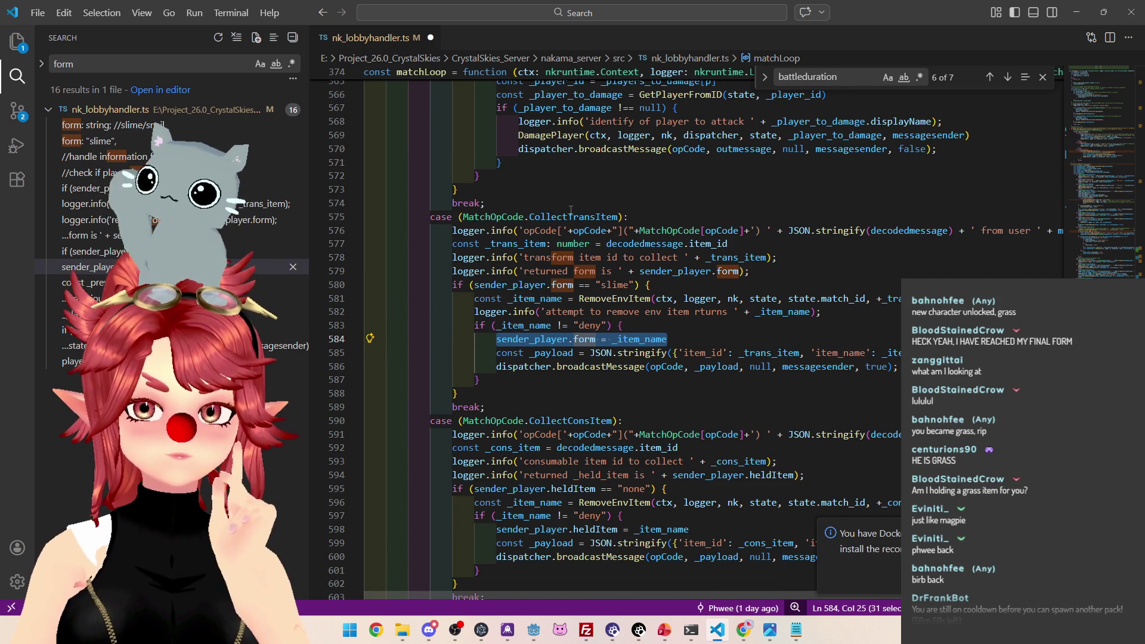
drag(571, 594, 799, 598)
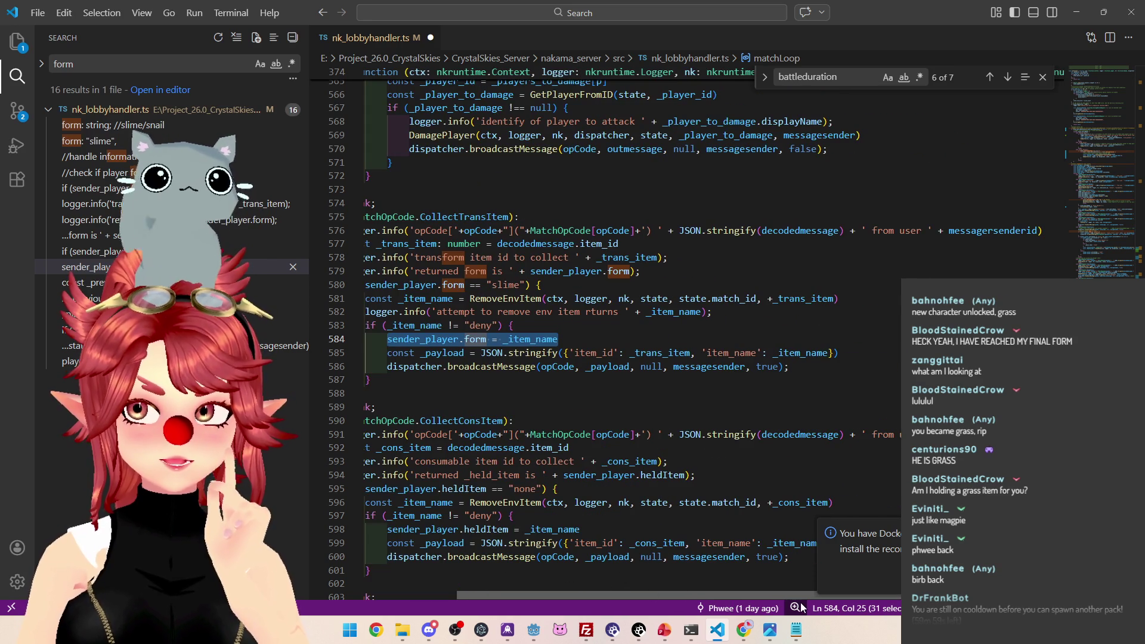
drag(649, 592, 564, 583)
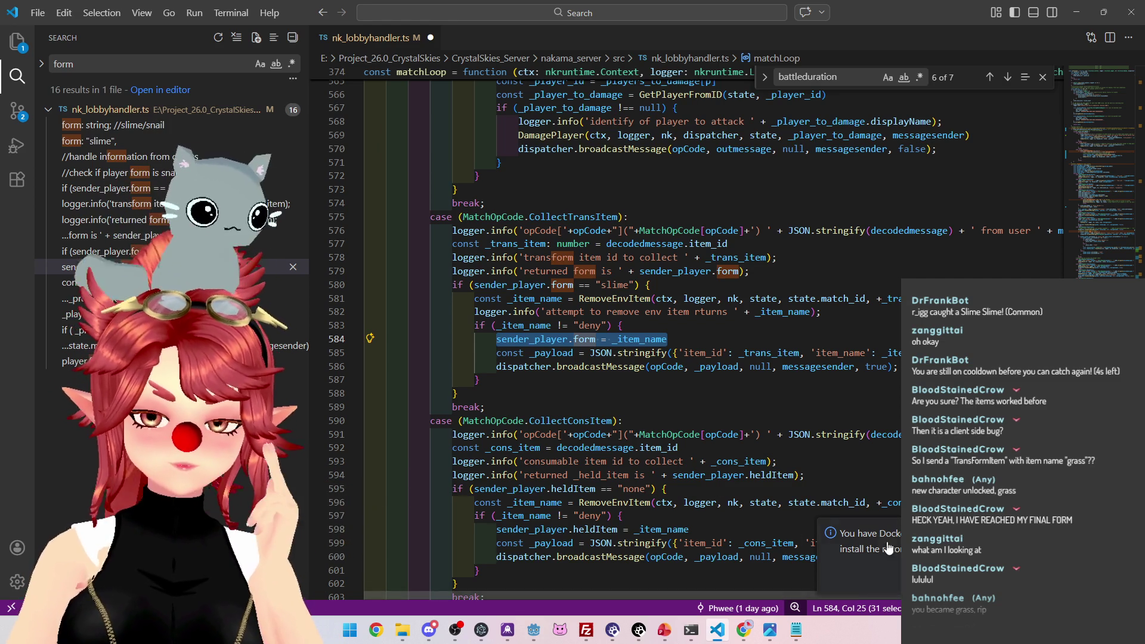
- Switch to the browser and start a Godot search in a new tab
click(742, 630)
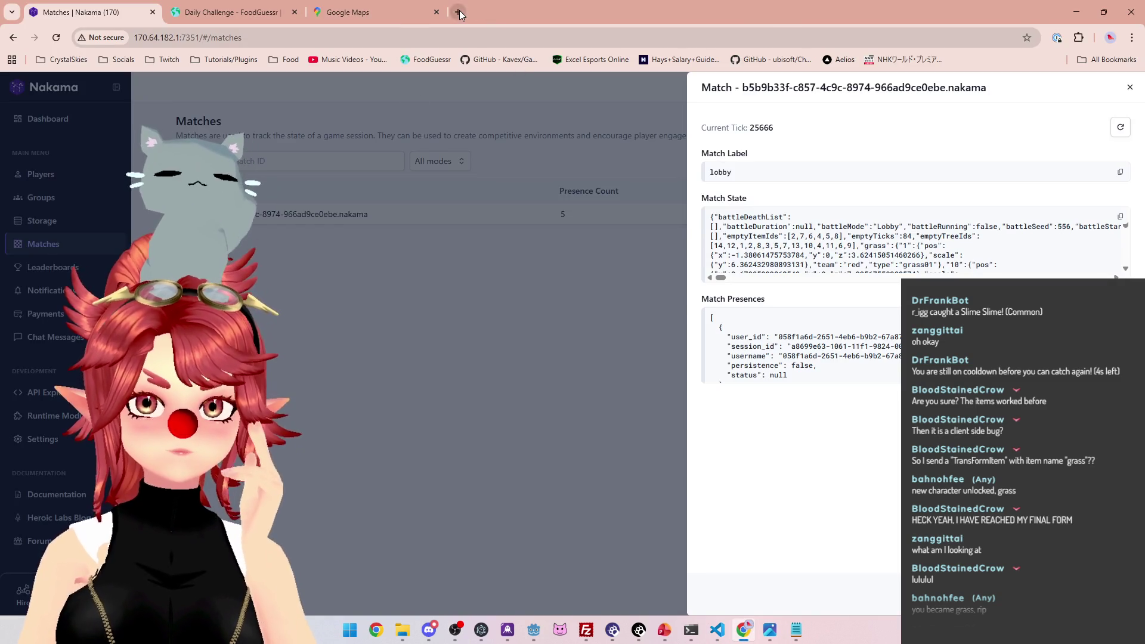
click(461, 13)
text(godot)
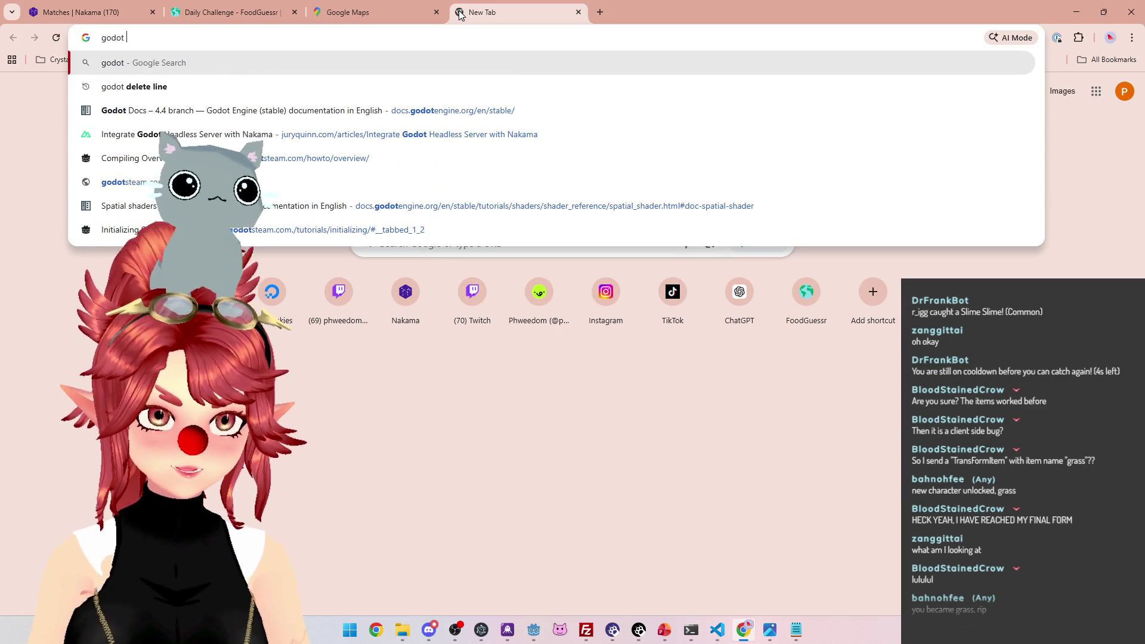